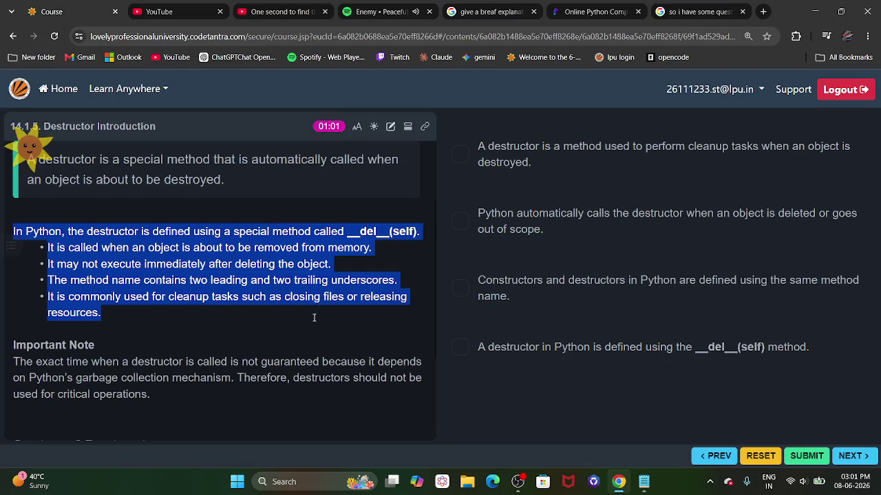
- Read the lesson, highlighting the destructor timing, garbage collection, self-parameter note and question prompt
{"action": "scroll", "coordinate": [310, 320], "scroll_direction": "down", "scroll_amount": 2}
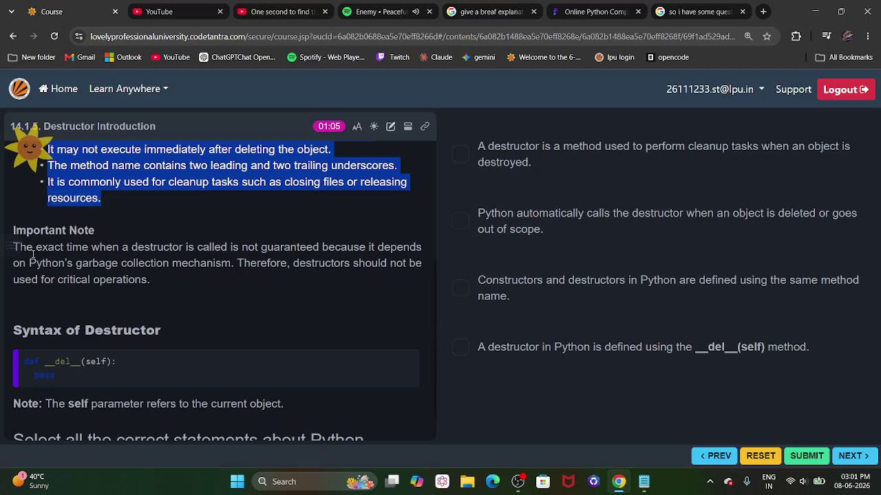
{"action": "left_click_drag", "start_coordinate": [32, 249], "coordinate": [331, 249]}
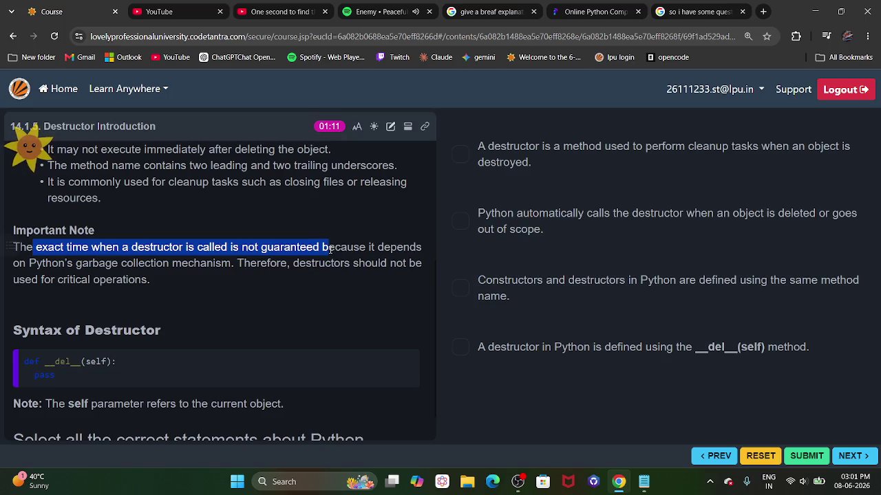
{"action": "mouse_move", "coordinate": [331, 250]}
{"action": "left_mouse_down"}
{"action": "mouse_move", "coordinate": [233, 265]}
{"action": "mouse_move", "coordinate": [98, 264]}
{"action": "mouse_move", "coordinate": [351, 264]}
{"action": "mouse_move", "coordinate": [52, 280]}
{"action": "mouse_move", "coordinate": [156, 281]}
{"action": "left_mouse_up"}
{"action": "left_click", "coordinate": [158, 281]}
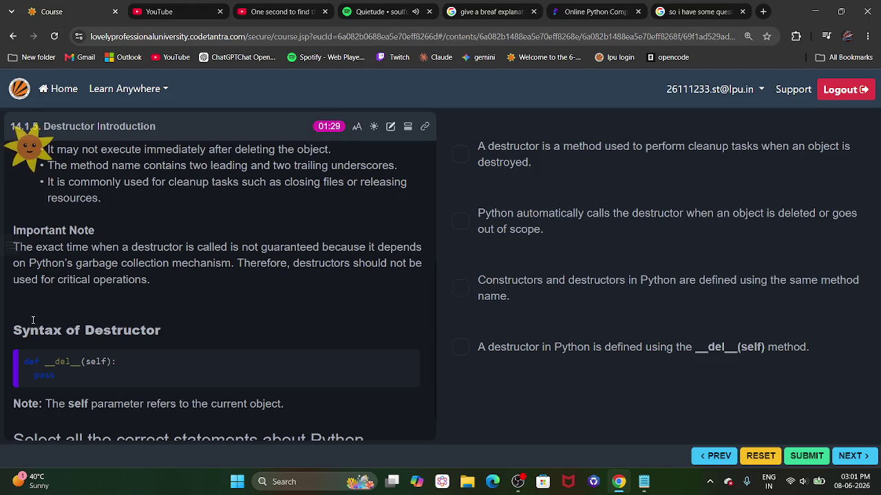
{"action": "left_click_drag", "start_coordinate": [31, 267], "coordinate": [172, 270]}
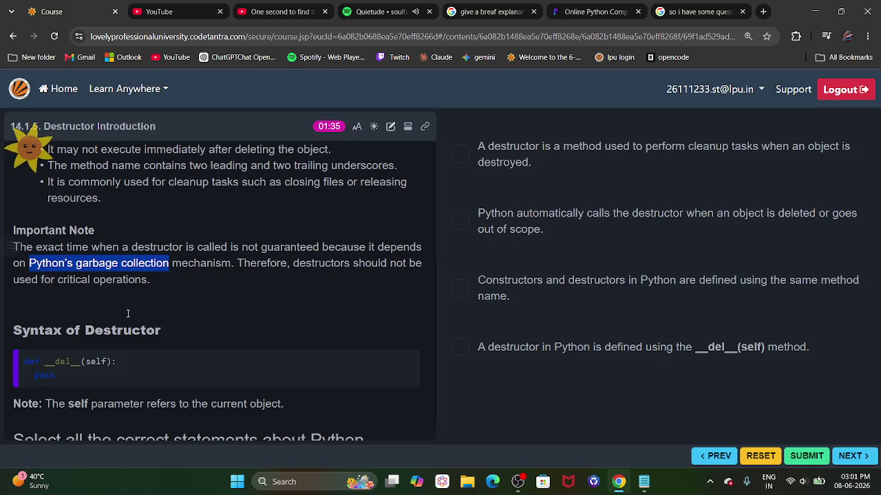
{"action": "scroll", "coordinate": [127, 314], "scroll_direction": "down", "scroll_amount": 1}
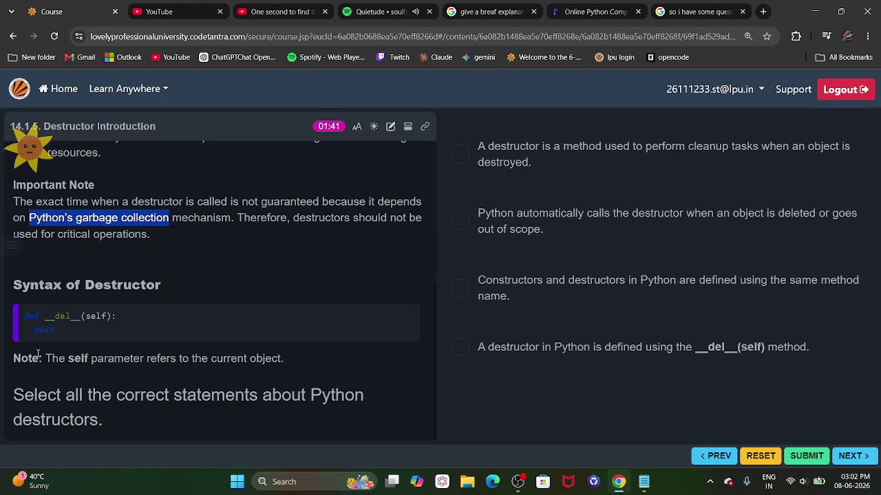
{"action": "left_click_drag", "start_coordinate": [40, 359], "coordinate": [286, 360]}
{"action": "left_click", "coordinate": [314, 358]}
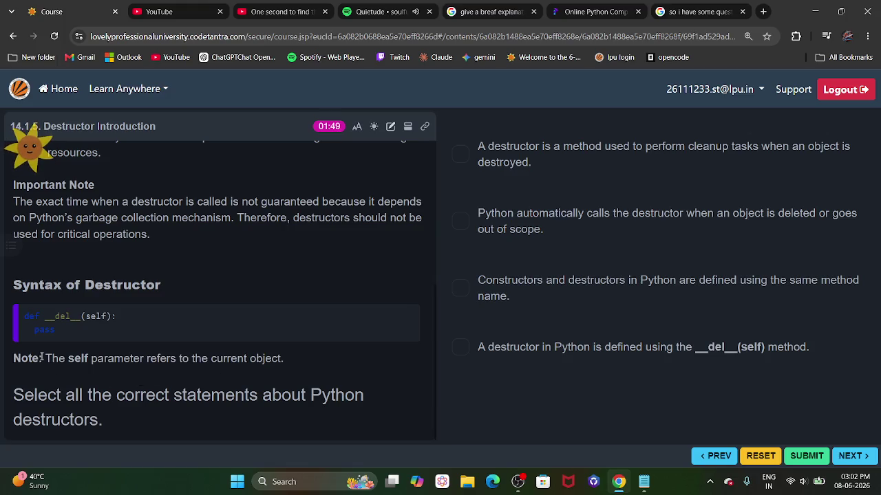
{"action": "left_click_drag", "start_coordinate": [14, 395], "coordinate": [208, 387]}
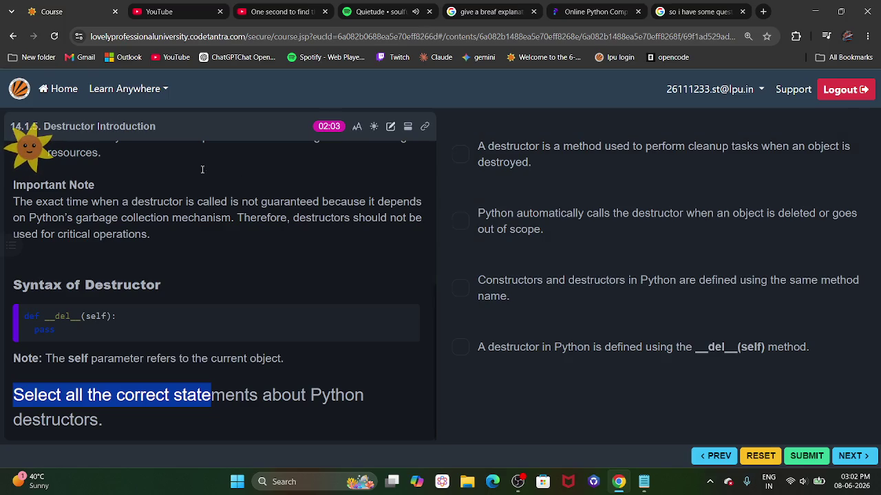
- Scroll back to the top and reload the lesson page
{"action": "scroll", "coordinate": [165, 186], "scroll_direction": "up", "scroll_amount": 2}
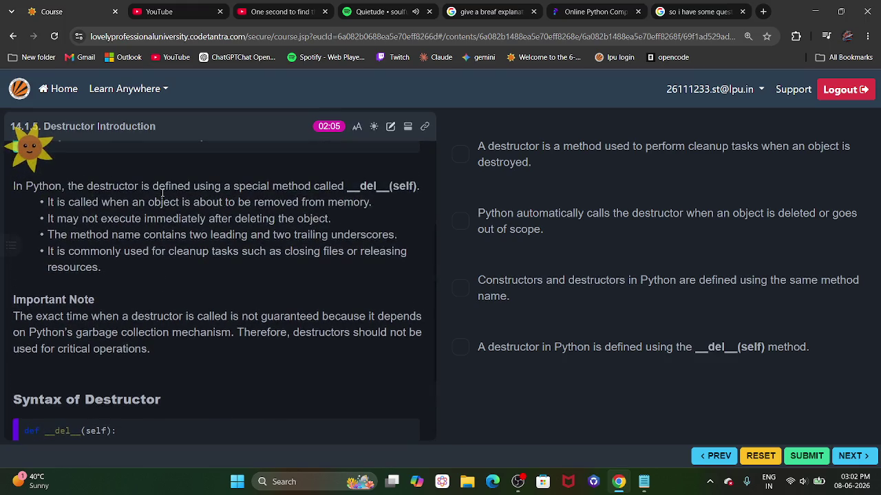
{"action": "scroll", "coordinate": [162, 194], "scroll_direction": "up", "scroll_amount": 1}
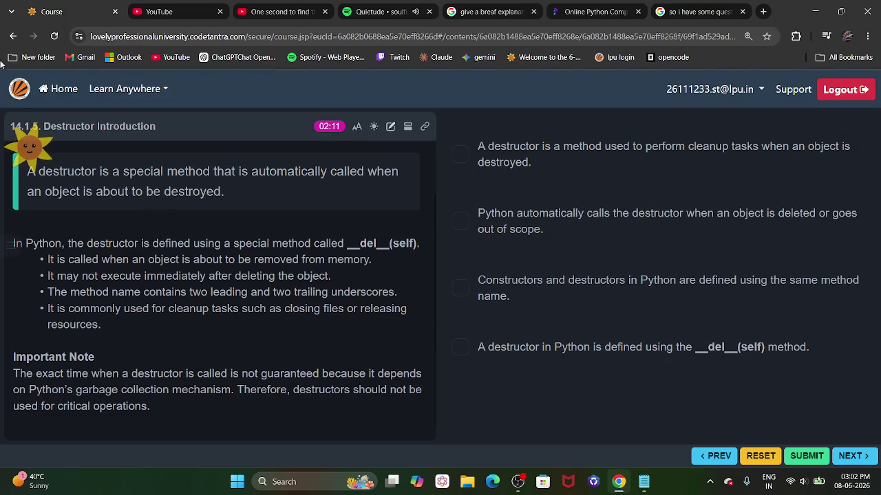
{"action": "left_click", "coordinate": [53, 38]}
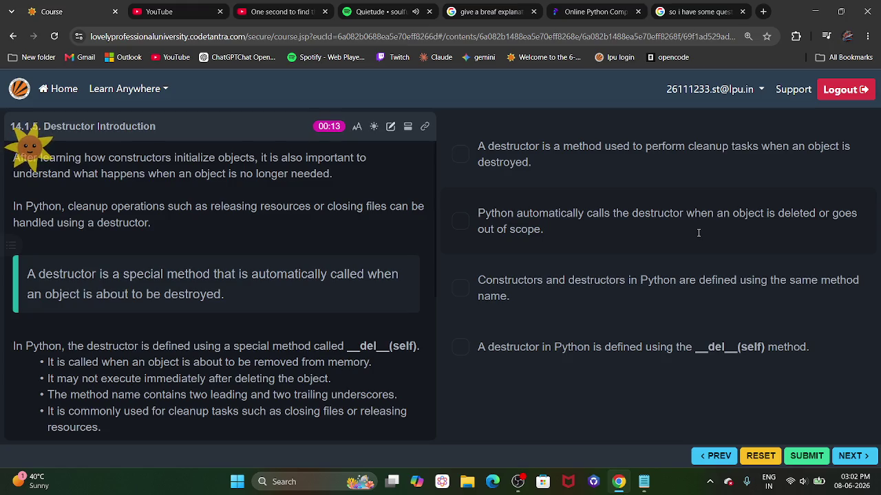
- Tick the automatic-calling, shared-method-name and __del__(self) statements and submit, getting Wrong
{"action": "left_click", "coordinate": [698, 233]}
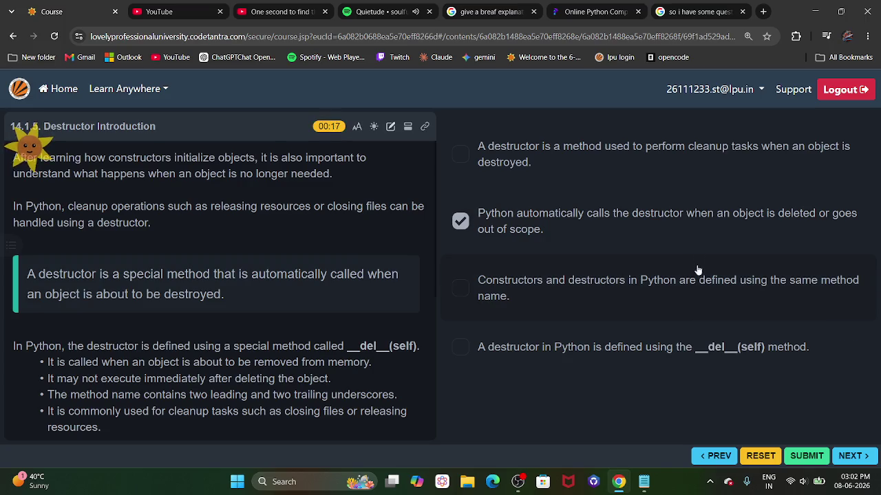
{"action": "left_click", "coordinate": [705, 304]}
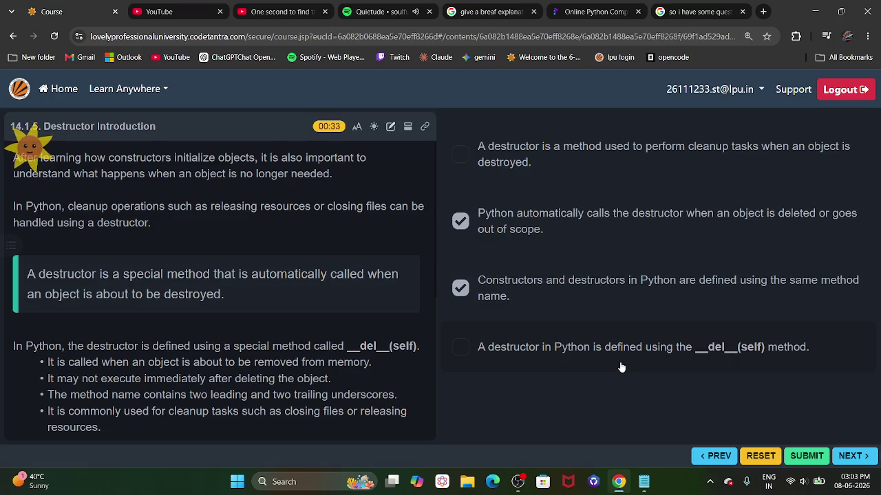
{"action": "left_click", "coordinate": [621, 368]}
{"action": "left_click", "coordinate": [815, 459]}
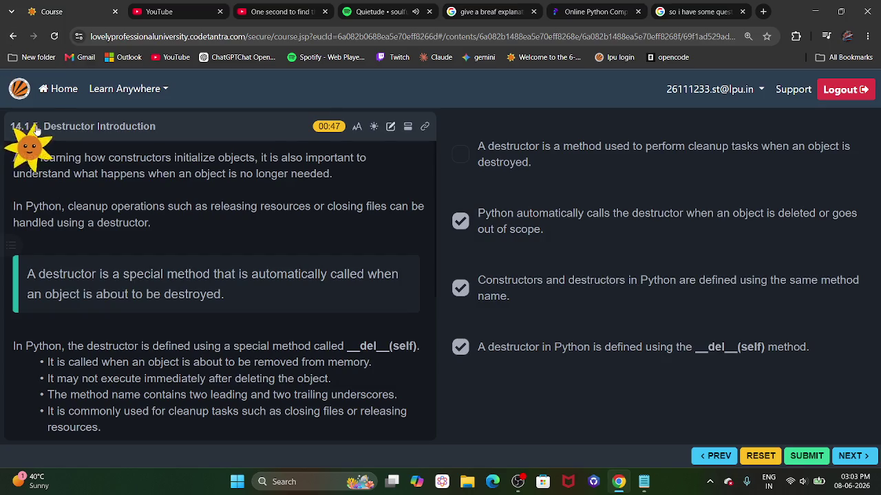
{"action": "left_click", "coordinate": [35, 131]}
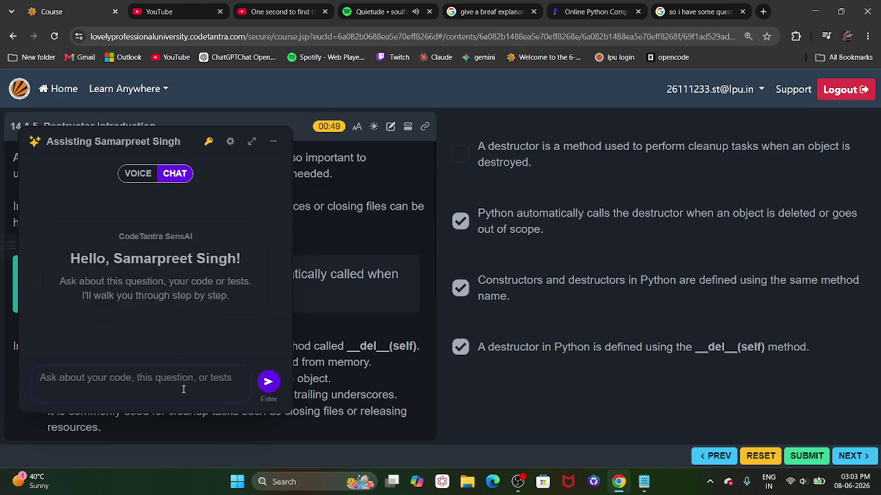
- Ask the SensAI assistant 'what is wrong here' about the submitted answer
{"action": "type", "text": "what "}
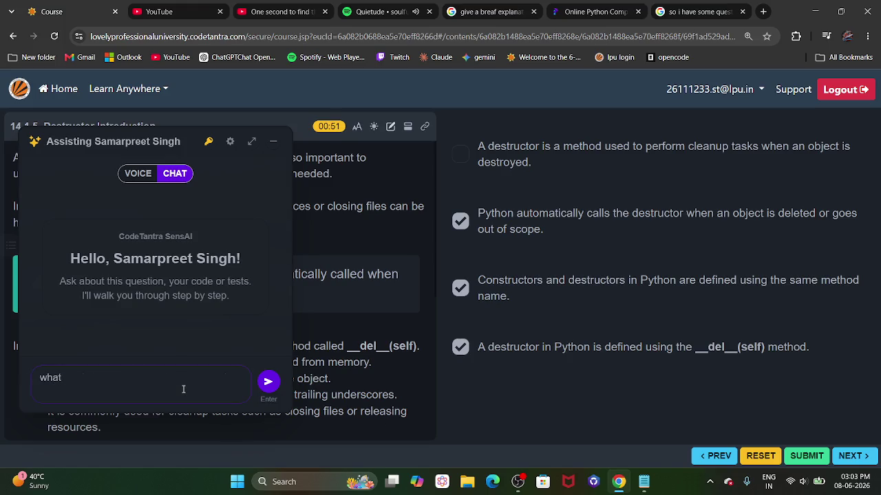
{"action": "type", "text": "is wron"}
{"action": "type", "text": " g"}
{"action": "key", "text": "BackSpace"}
{"action": "key", "text": "BackSpace"}
{"action": "type", "text": "g here"}
{"action": "key", "text": "Return"}
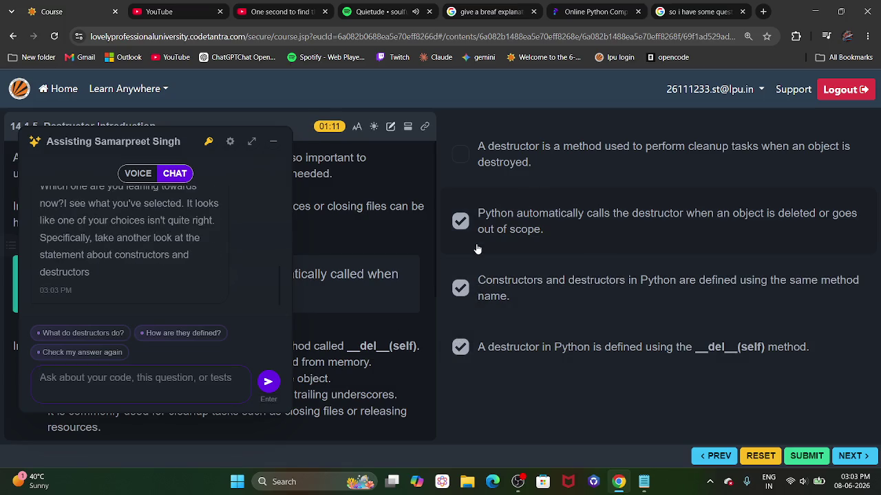
- Untick the shared-method-name statement and highlight SensAI's hint about __init__ and __del__
{"action": "left_click", "coordinate": [459, 288]}
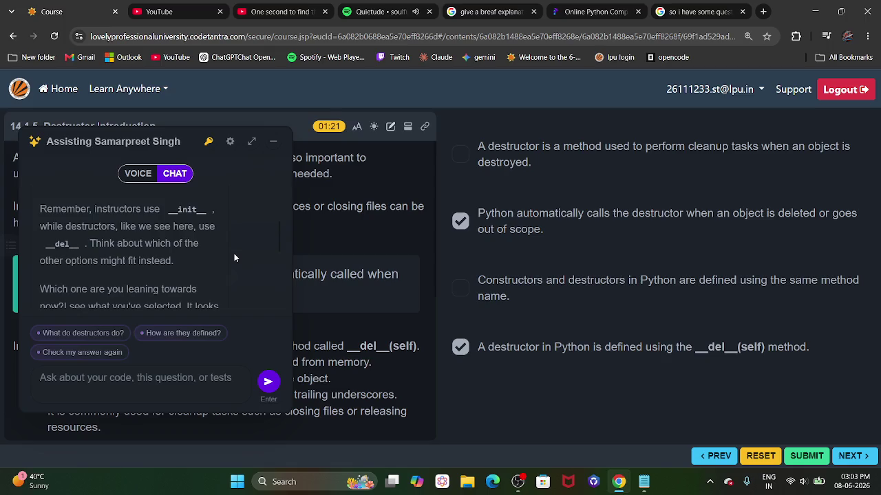
{"action": "mouse_move", "coordinate": [94, 209]}
{"action": "left_mouse_down"}
{"action": "mouse_move", "coordinate": [103, 227]}
{"action": "mouse_move", "coordinate": [136, 229]}
{"action": "left_mouse_up"}
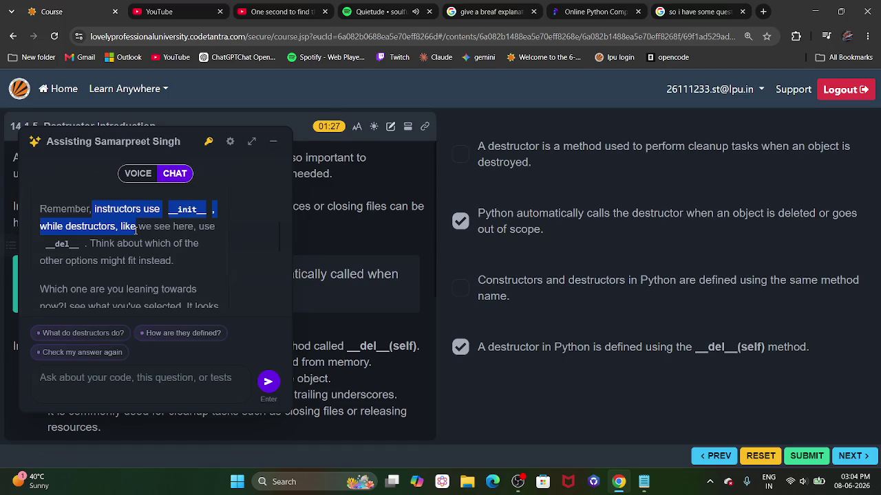
{"action": "left_click_drag", "start_coordinate": [136, 230], "coordinate": [148, 265]}
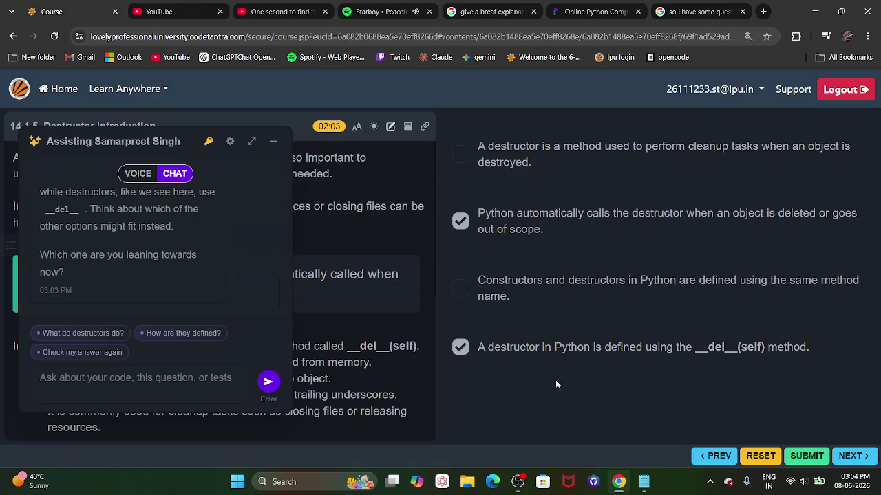
- Tick the cleanup-tasks statement and resubmit, getting all three statements marked Correct
{"action": "left_click", "coordinate": [795, 460]}
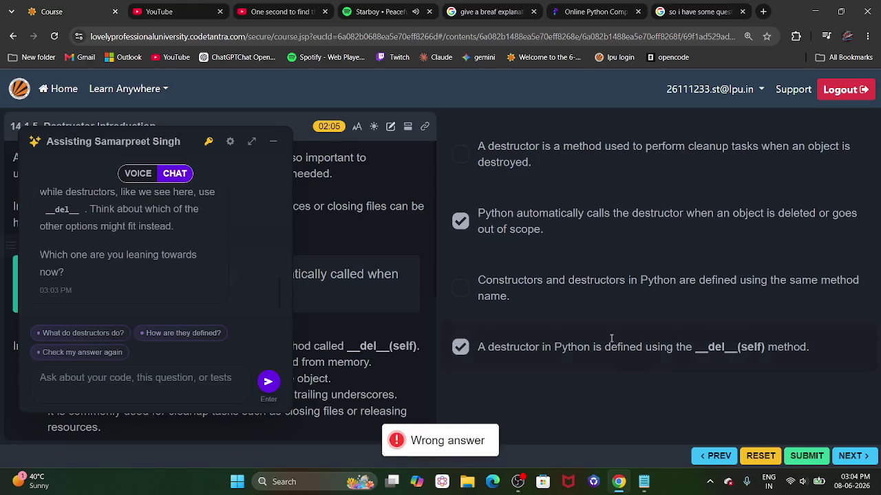
{"action": "left_click", "coordinate": [487, 161]}
{"action": "left_click", "coordinate": [809, 457]}
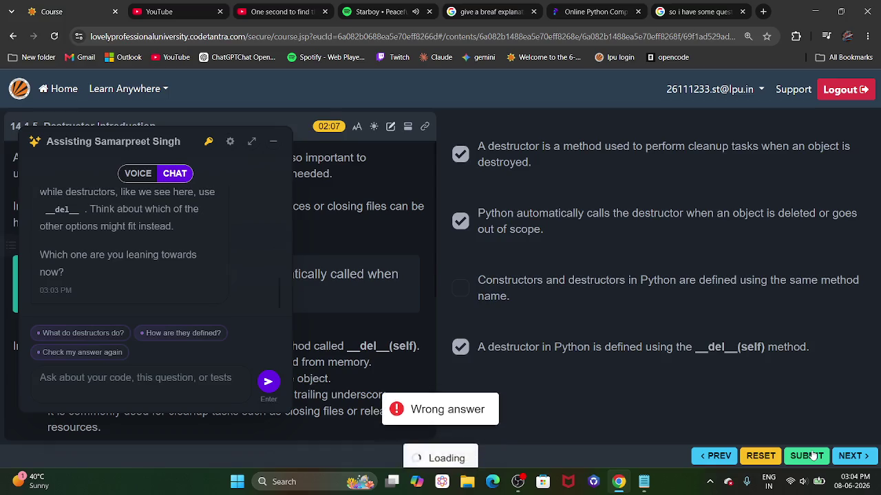
{"action": "mouse_move", "coordinate": [487, 148]}
{"action": "left_mouse_down"}
{"action": "mouse_move", "coordinate": [704, 158]}
{"action": "mouse_move", "coordinate": [816, 151]}
{"action": "mouse_move", "coordinate": [727, 168]}
{"action": "left_mouse_up"}
{"action": "left_click", "coordinate": [633, 189]}
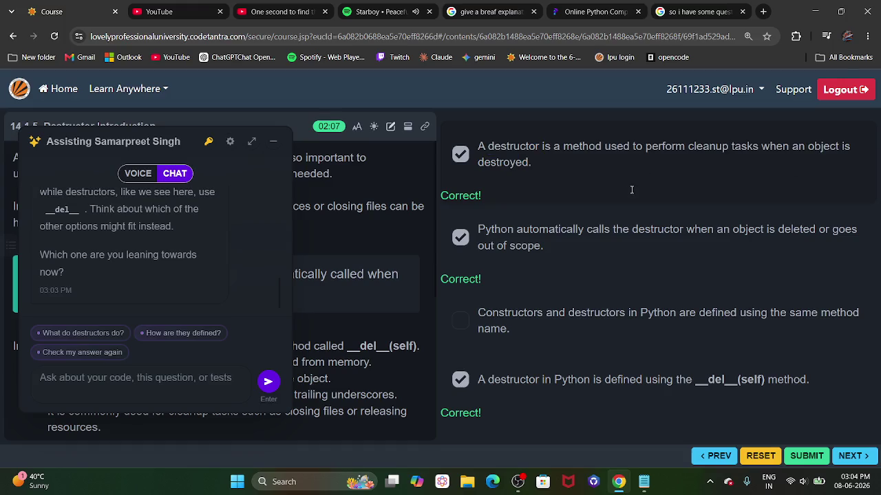
{"action": "left_click", "coordinate": [221, 383]}
- Ask SensAI 'what do you mean my cleanup task' and widen the chat to read the reply
{"action": "type", "text": "wht"}
{"action": "key", "text": "BackSpace"}
{"action": "type", "text": "at yo"}
{"action": "key", "text": "BackSpace"}
{"action": "key", "text": "BackSpace"}
{"action": "type", "text": "do you"}
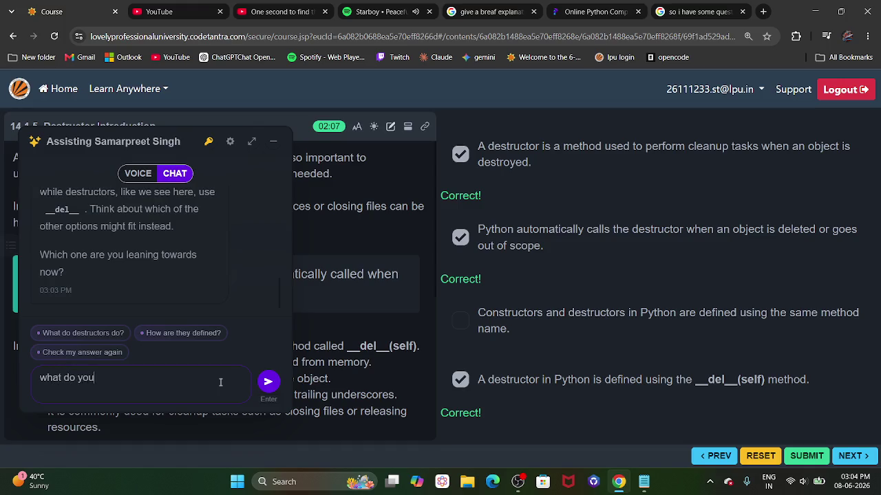
{"action": "type", "text": " mean "}
{"action": "type", "text": "my "}
{"action": "type", "text": "clean"}
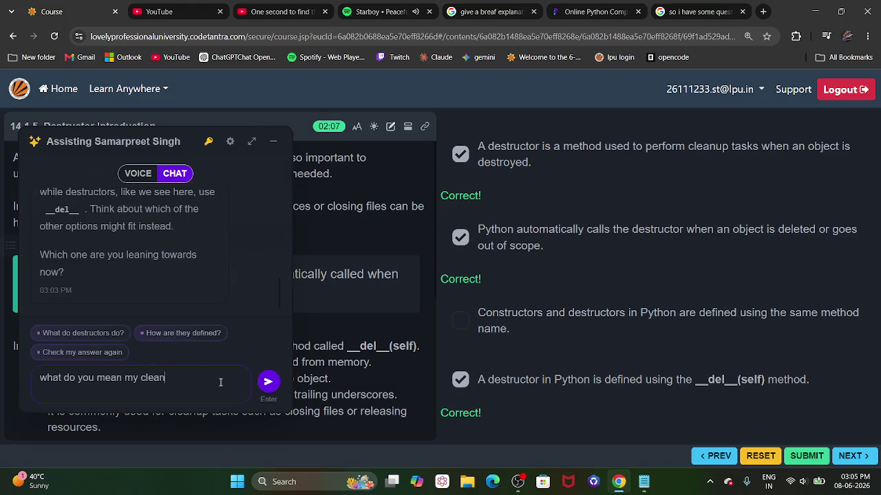
{"action": "type", "text": "up tas"}
{"action": "type", "text": "k"}
{"action": "key", "text": "Return"}
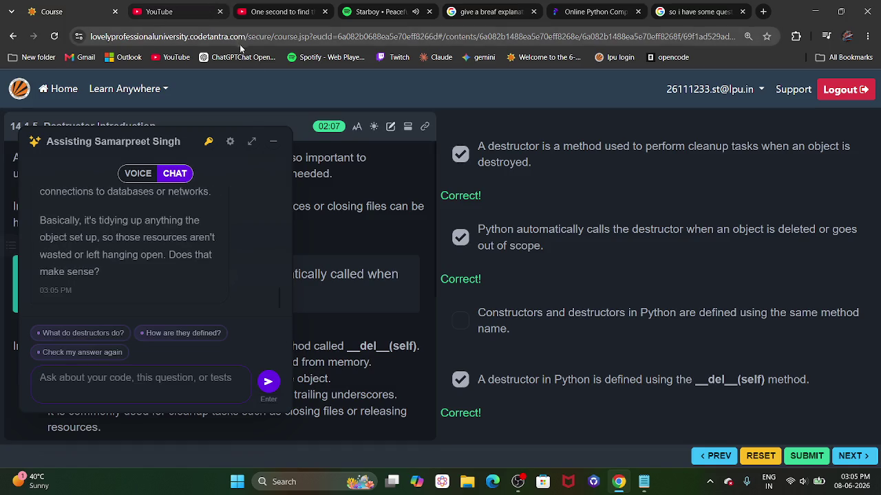
{"action": "left_click", "coordinate": [253, 142]}
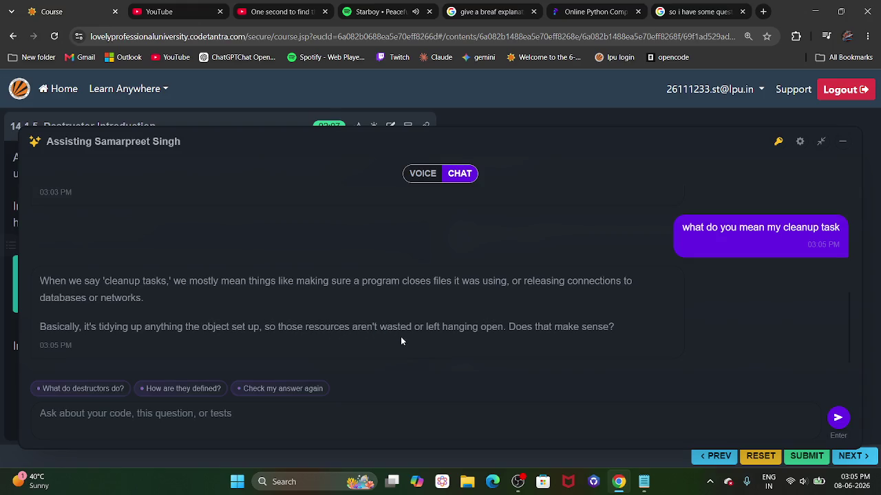
- Send SensAI the follow-up 'doesnt del do that when the progral is closed'
{"action": "left_click", "coordinate": [472, 411]}
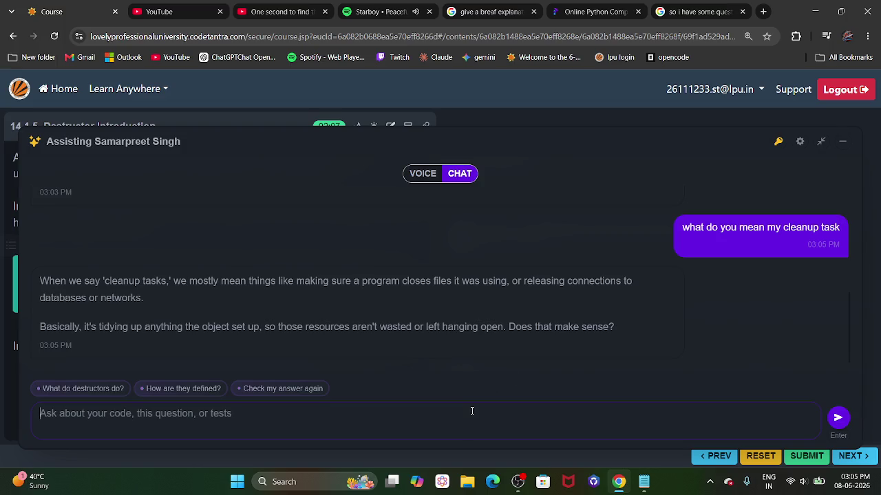
{"action": "type", "text": "doesnt "}
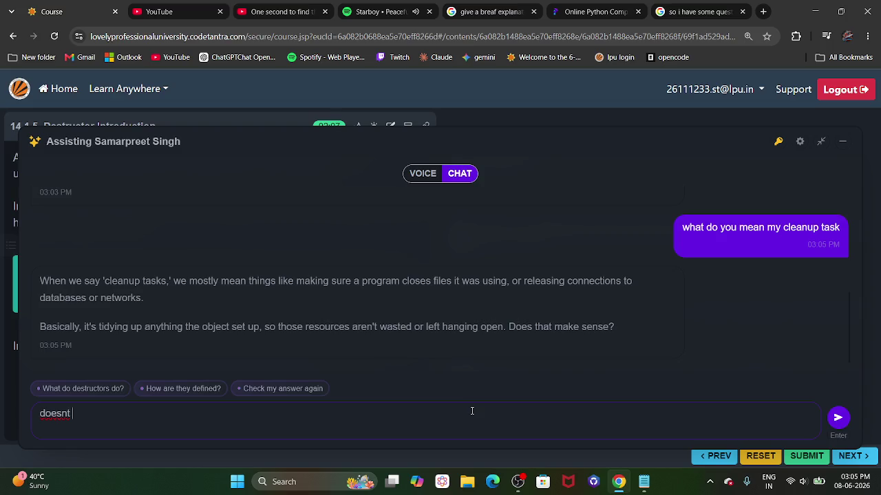
{"action": "type", "text": "del do that when "}
{"action": "type", "text": "th"}
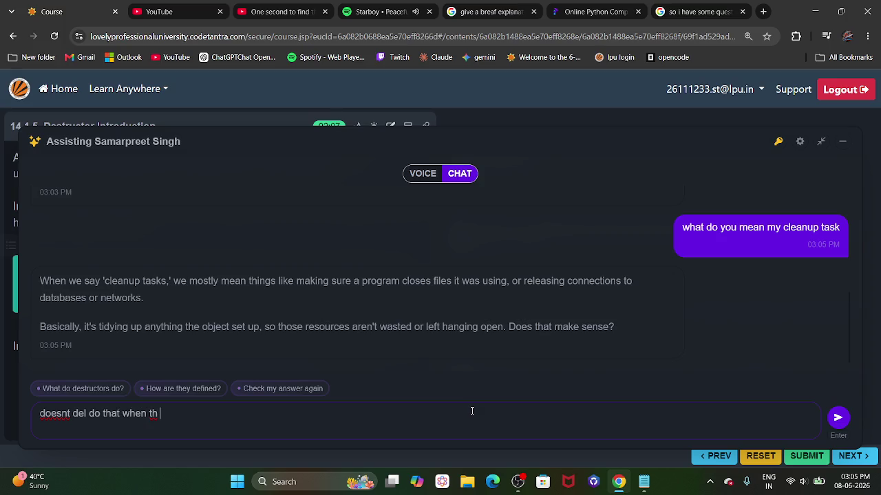
{"action": "type", "text": "e progr"}
{"action": "type", "text": "al is clo"}
{"action": "type", "text": "sed"}
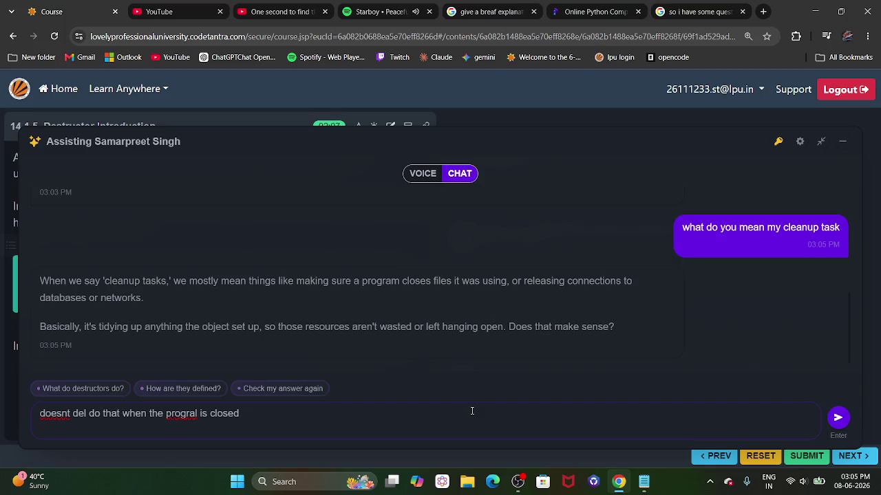
{"action": "key", "text": "Return"}
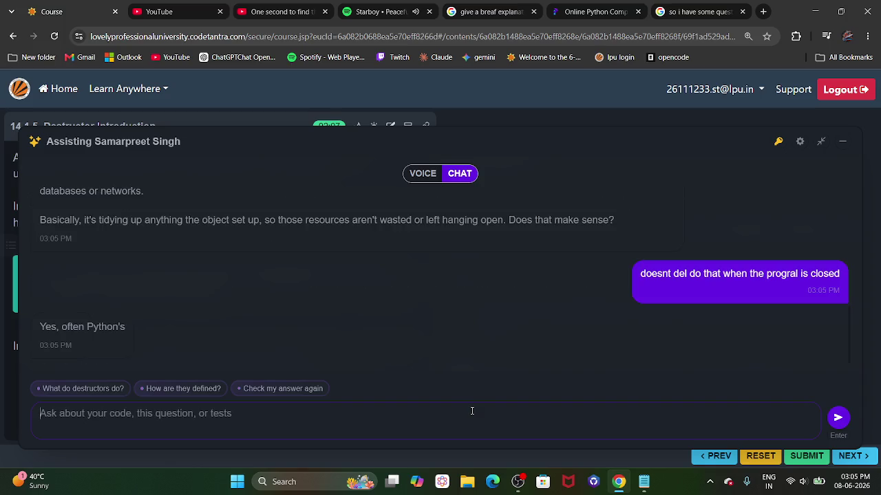